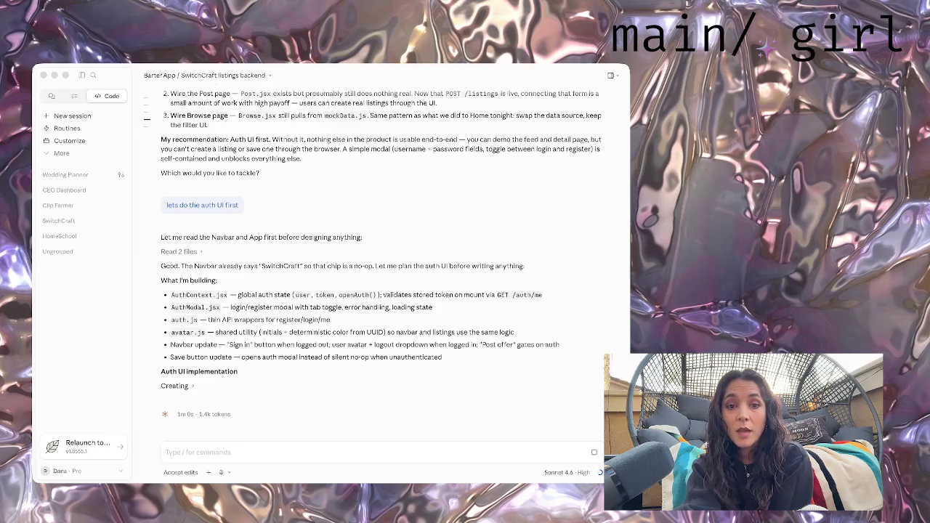
- Leave the Barter App coding session for the Clarification needed chat conversation
{"action": "key", "text": "super+Tab"}
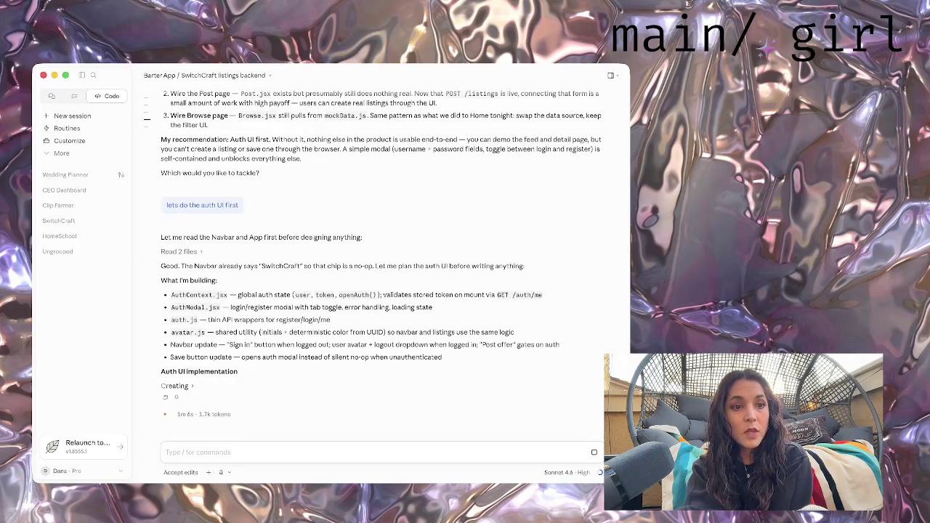
{"action": "left_click", "coordinate": [52, 95]}
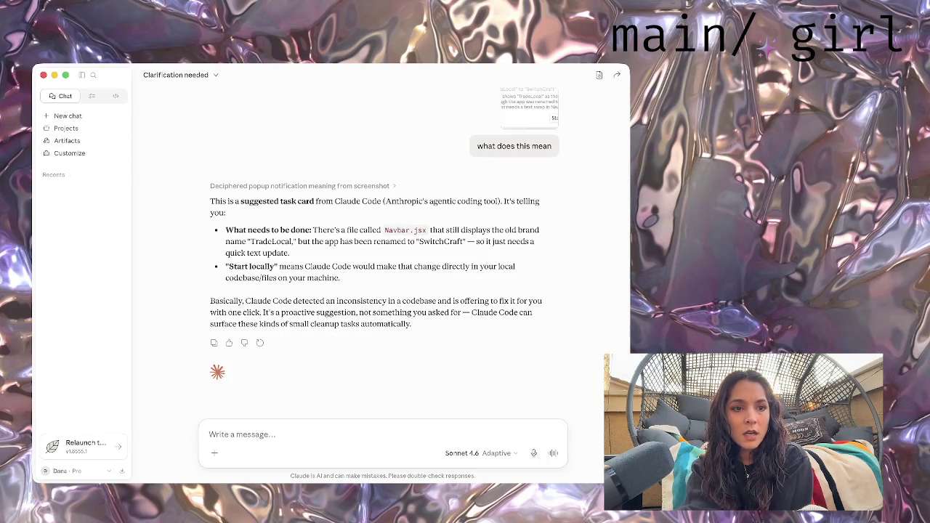
- In the branding chat, choose Dusty Violet #4A3A5C to replace brown in Golden Era
{"action": "left_click", "coordinate": [80, 200]}
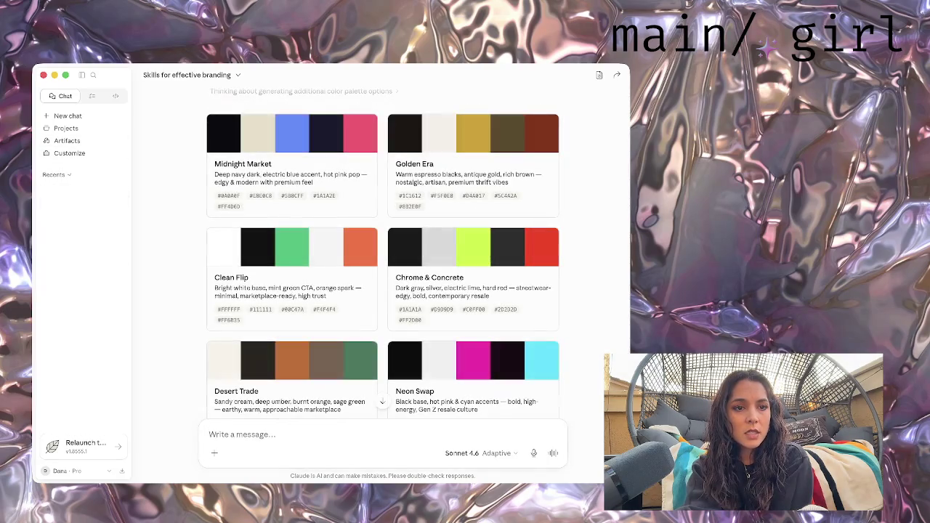
{"action": "scroll", "coordinate": [383, 254], "scroll_direction": "down", "scroll_amount": 2}
{"action": "scroll", "coordinate": [383, 254], "scroll_direction": "up", "scroll_amount": 3}
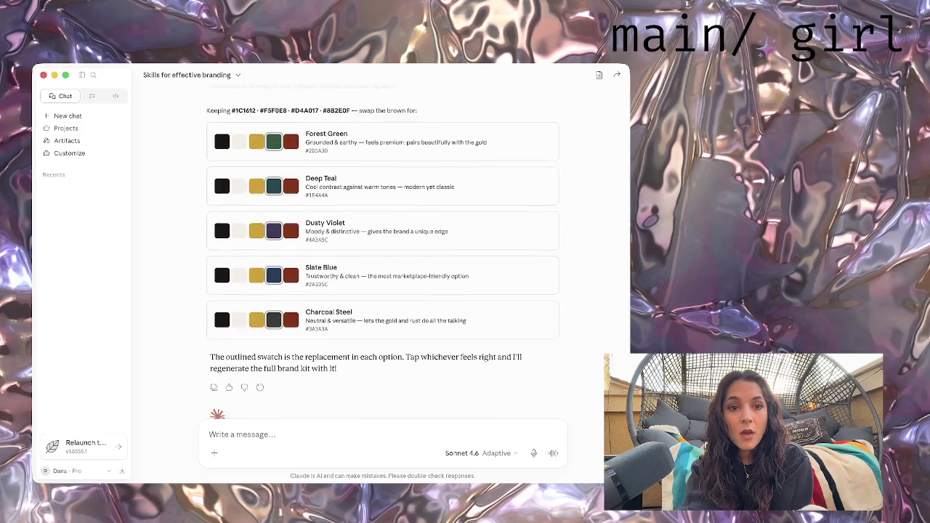
{"action": "scroll", "coordinate": [383, 255], "scroll_direction": "up", "scroll_amount": 1}
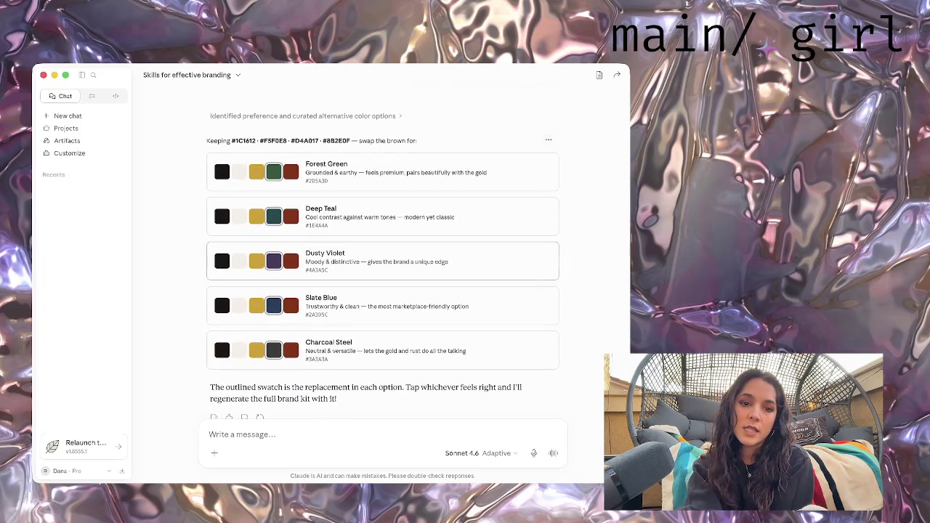
{"action": "left_click", "coordinate": [383, 261]}
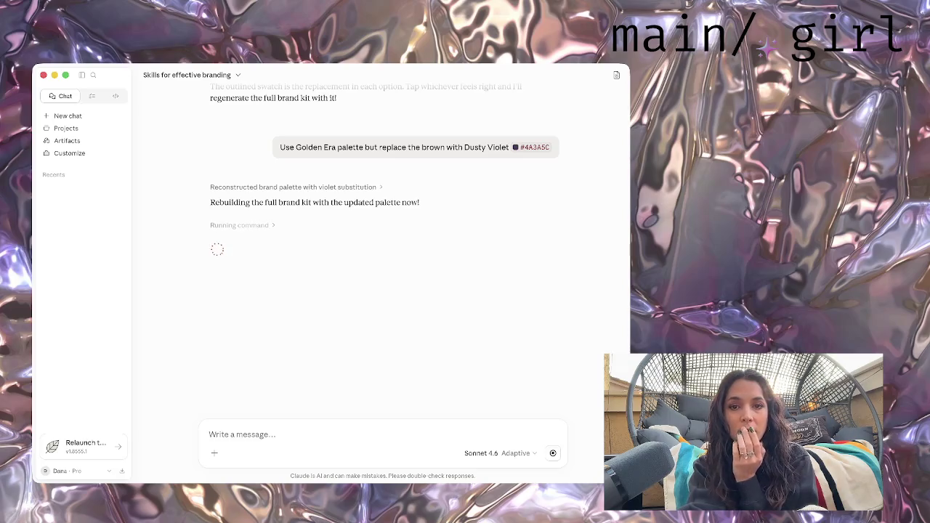
- Show the Switchcraft philosophy artifact in the side panel beside the chat
{"action": "scroll", "coordinate": [383, 253], "scroll_direction": "up", "scroll_amount": 5}
{"action": "scroll", "coordinate": [383, 252], "scroll_direction": "up", "scroll_amount": 5}
{"action": "scroll", "coordinate": [383, 252], "scroll_direction": "up", "scroll_amount": 2}
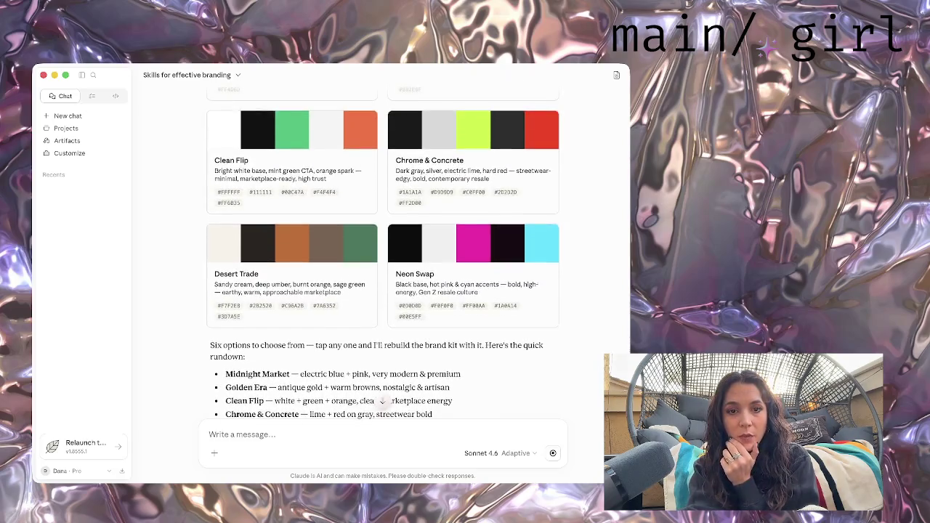
{"action": "scroll", "coordinate": [383, 254], "scroll_direction": "up", "scroll_amount": 5}
{"action": "scroll", "coordinate": [383, 255], "scroll_direction": "up", "scroll_amount": 5}
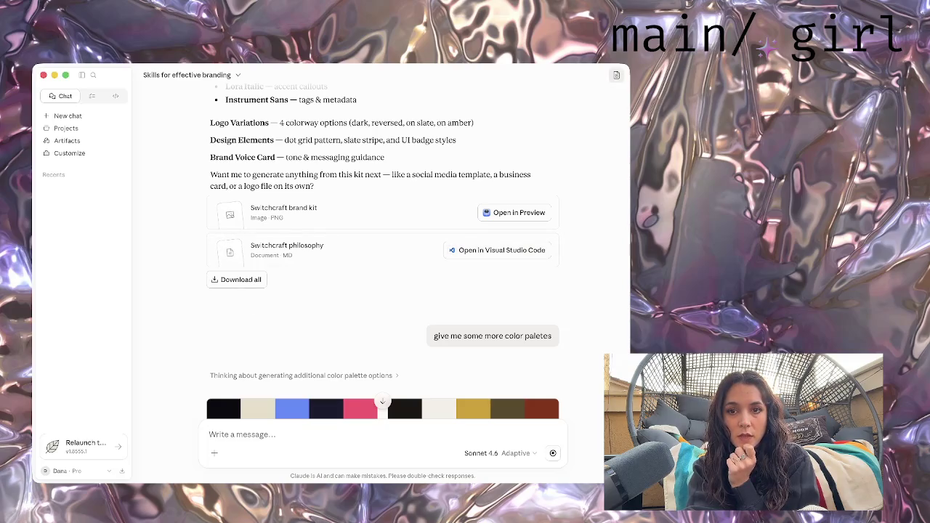
{"action": "left_click", "coordinate": [616, 75]}
{"action": "left_click", "coordinate": [508, 177]}
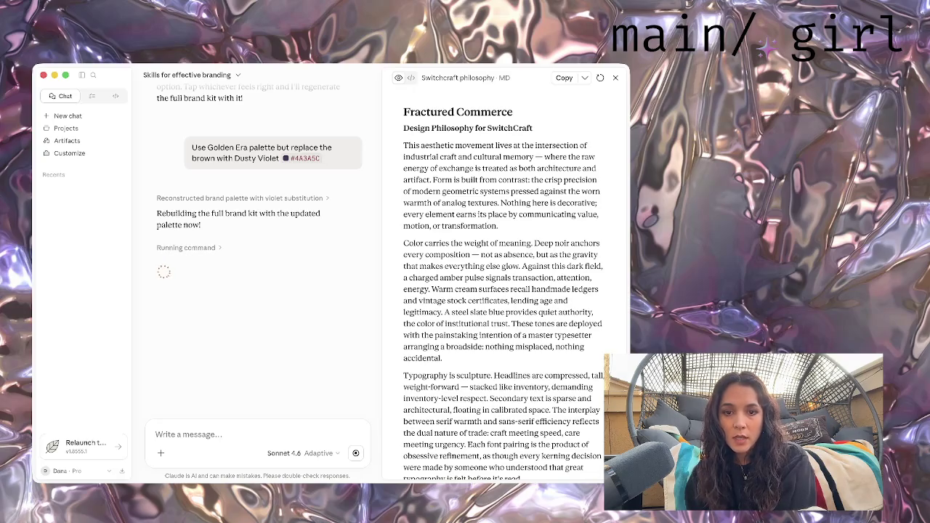
- Read through the philosophy document and select the paragraph about the transaction
{"action": "scroll", "coordinate": [502, 291], "scroll_direction": "down", "scroll_amount": 2}
{"action": "scroll", "coordinate": [503, 291], "scroll_direction": "down", "scroll_amount": 2}
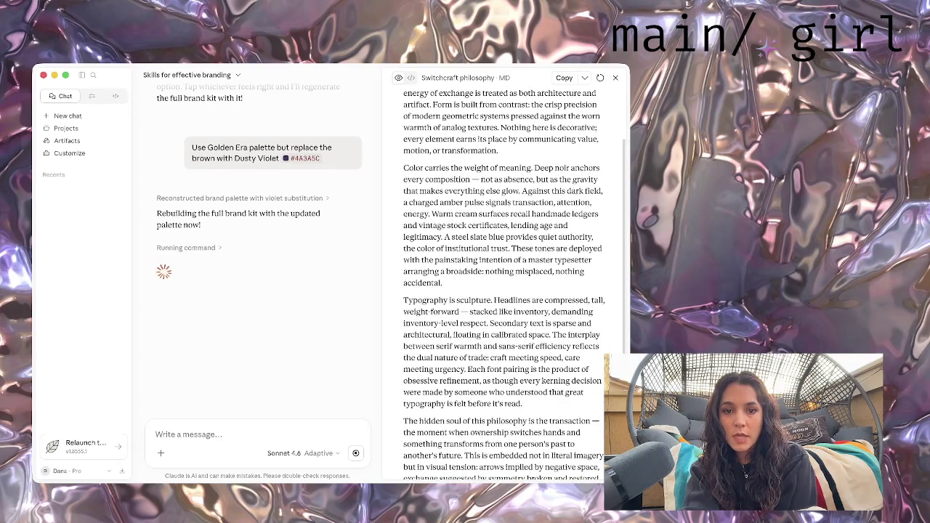
{"action": "scroll", "coordinate": [503, 291], "scroll_direction": "down", "scroll_amount": 2}
{"action": "scroll", "coordinate": [503, 291], "scroll_direction": "down", "scroll_amount": 2}
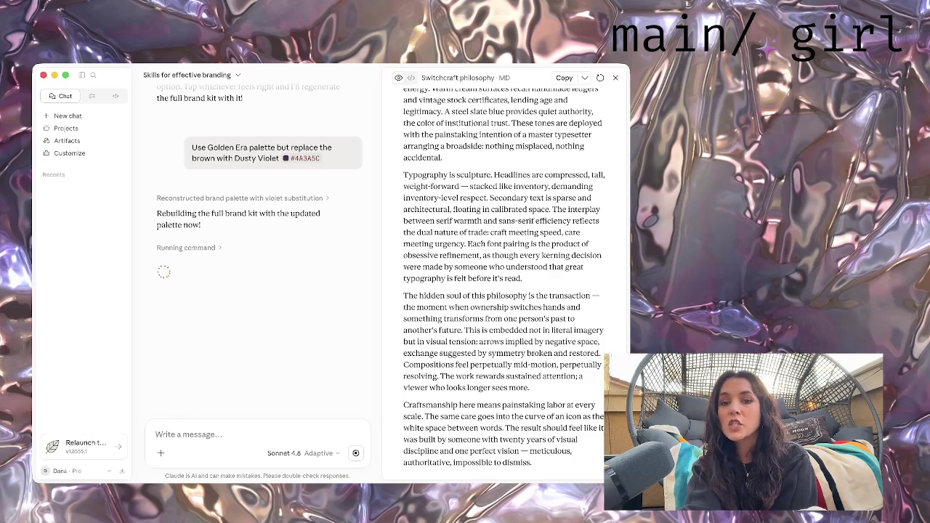
{"action": "left_click_drag", "start_coordinate": [464, 329], "coordinate": [404, 295]}
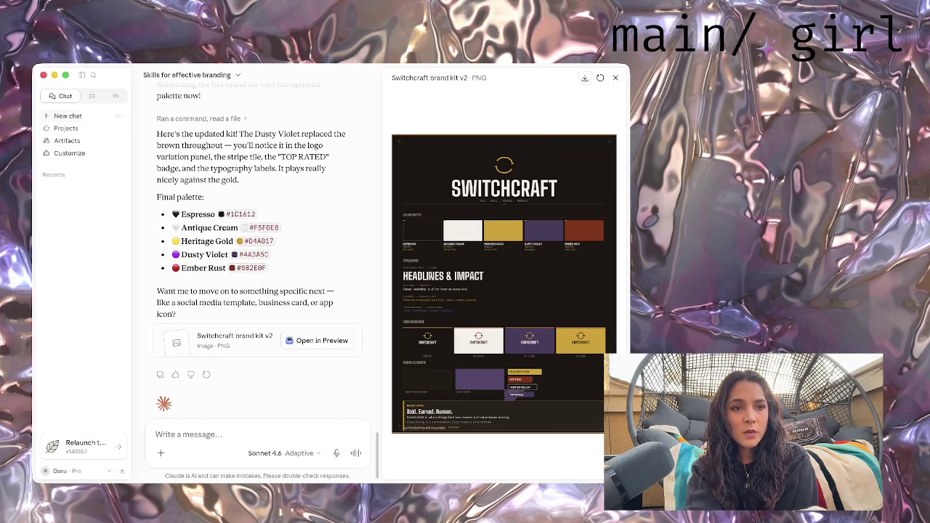
- Allow the backend-server restart once in Code, then preview Switchcraft brand kit v2 in Chat
{"action": "left_click", "coordinate": [115, 96]}
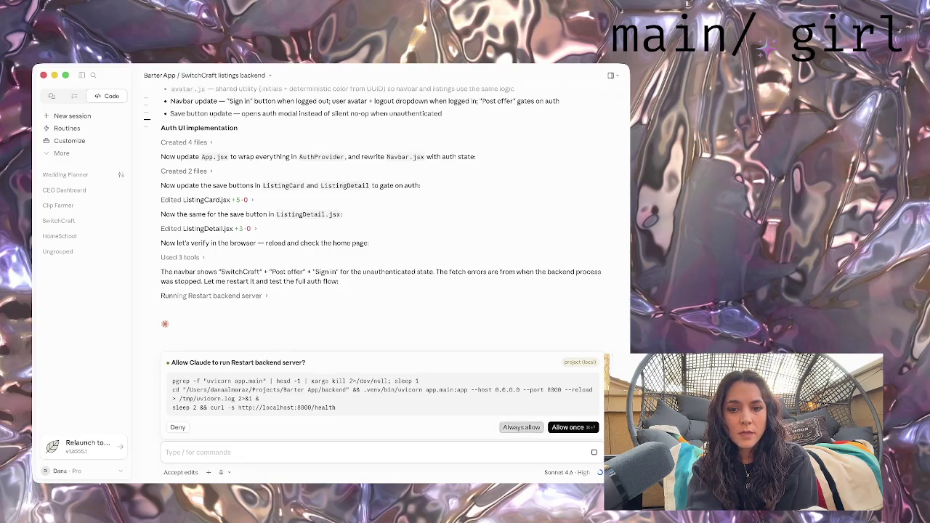
{"action": "left_click", "coordinate": [522, 427]}
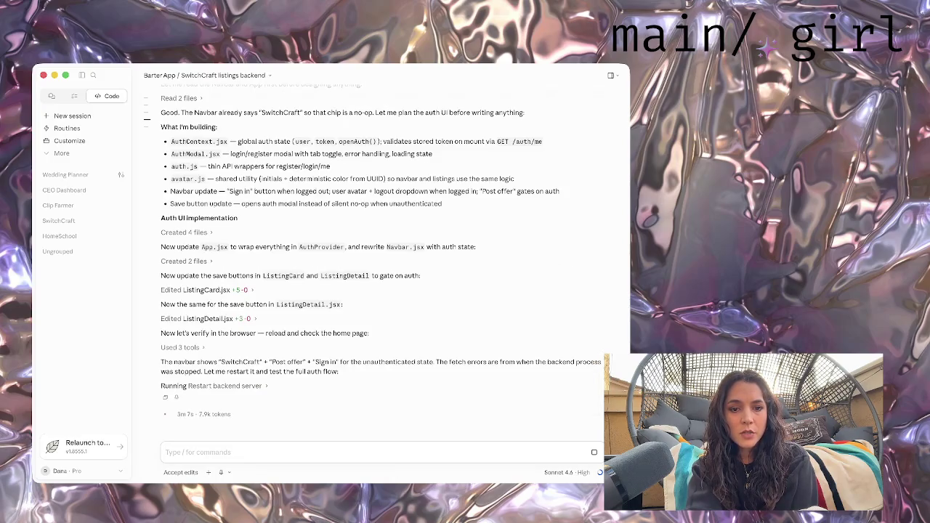
{"action": "left_click", "coordinate": [52, 96]}
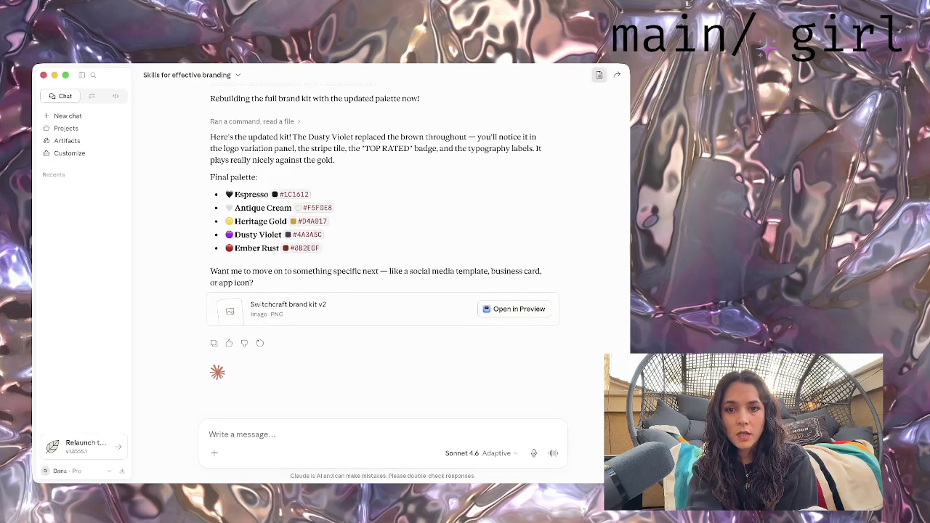
{"action": "left_click", "coordinate": [598, 75]}
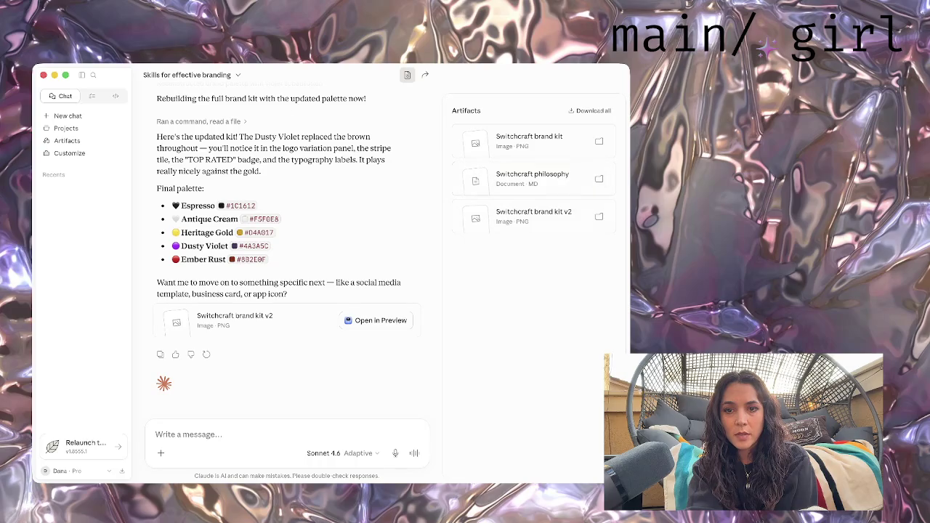
{"action": "left_click", "coordinate": [533, 216]}
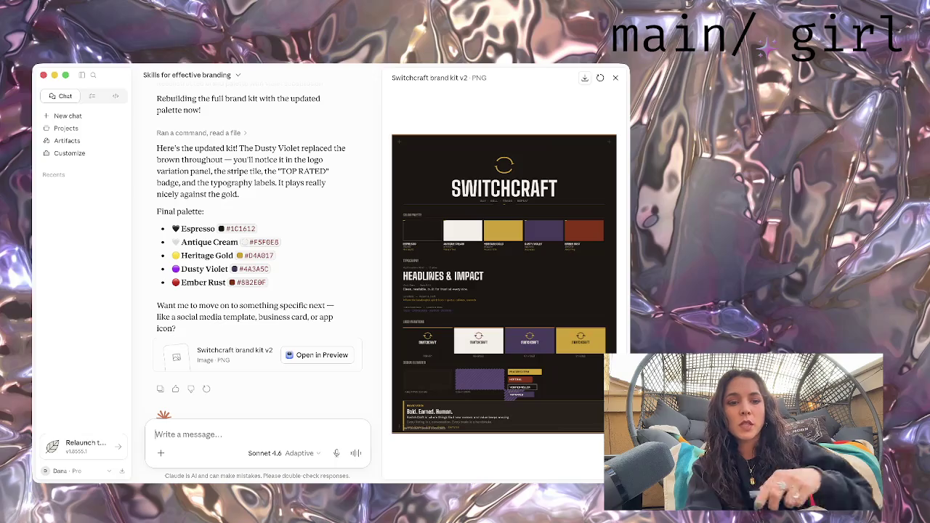
- Type a draft complaint about the logo, then delete it entirely
{"action": "type", "text": "I dont like"}
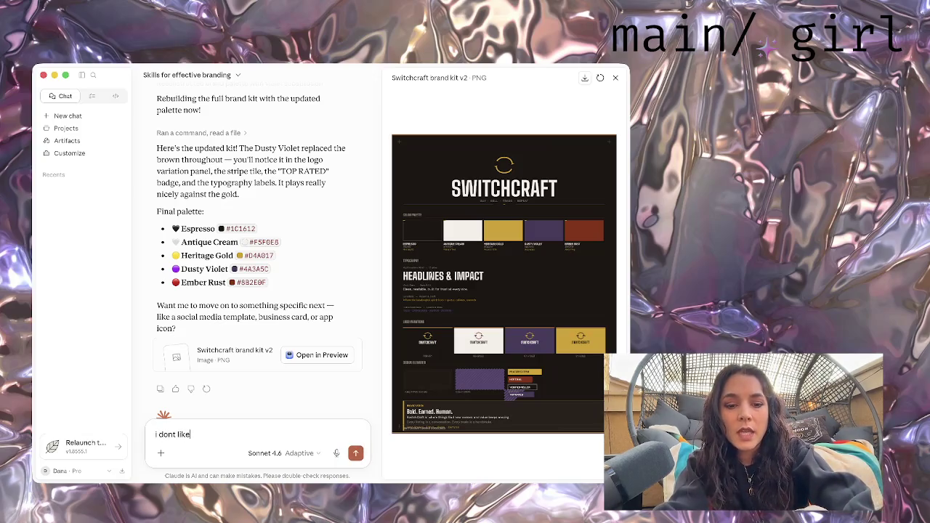
{"action": "type", "text": " the logo"}
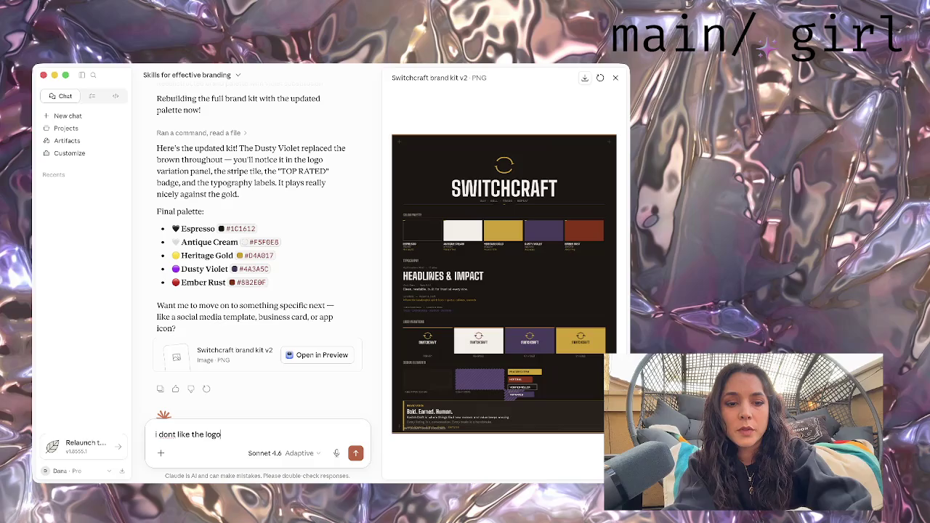
{"action": "key", "text": "super+a"}
{"action": "key", "text": "BackSpace"}
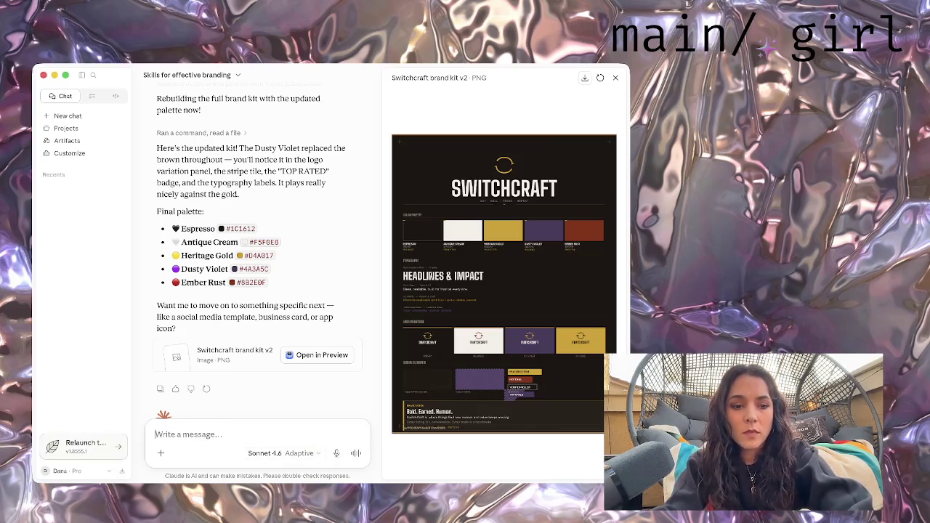
- Send 'make me a logo' with the canvas-design skill attached
{"action": "left_click", "coordinate": [160, 453]}
{"action": "mouse_move", "coordinate": [177, 350]}
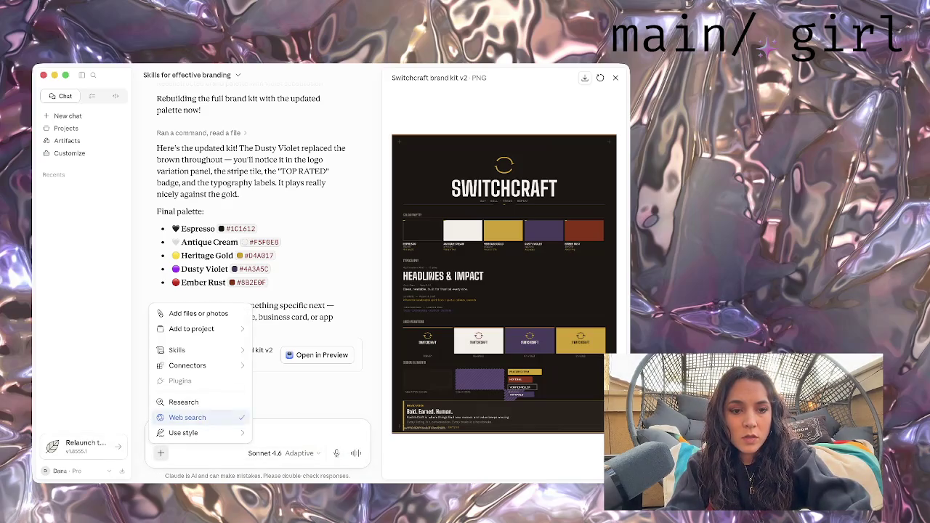
{"action": "left_click", "coordinate": [277, 299]}
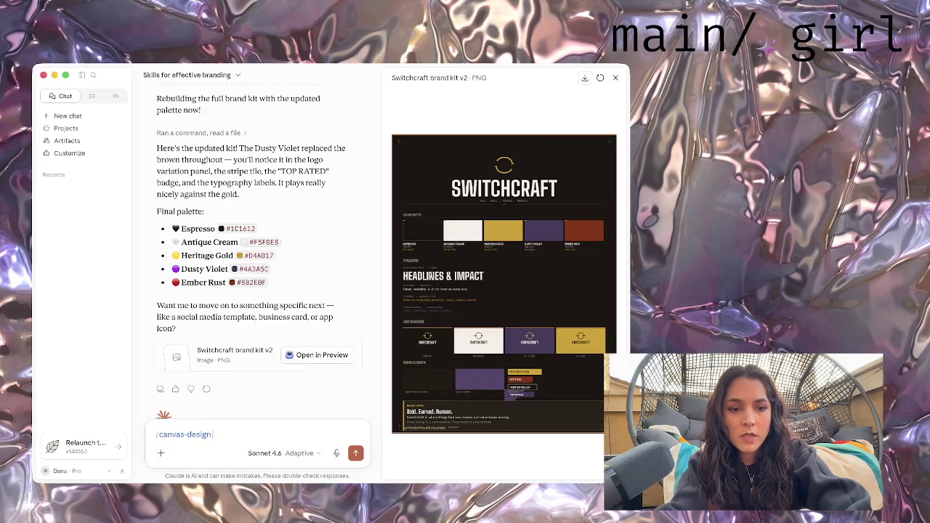
{"action": "type", "text": "me a lo"}
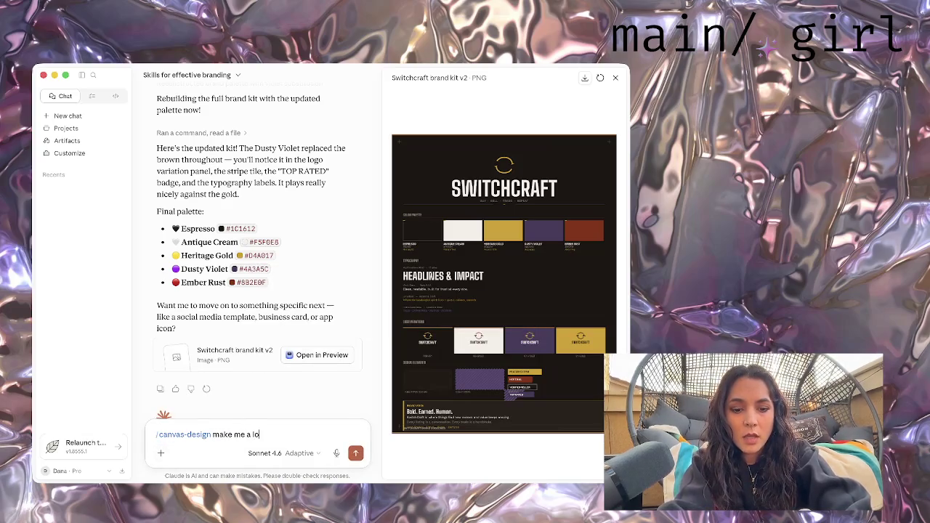
{"action": "type", "text": "go"}
{"action": "key", "text": "Return"}
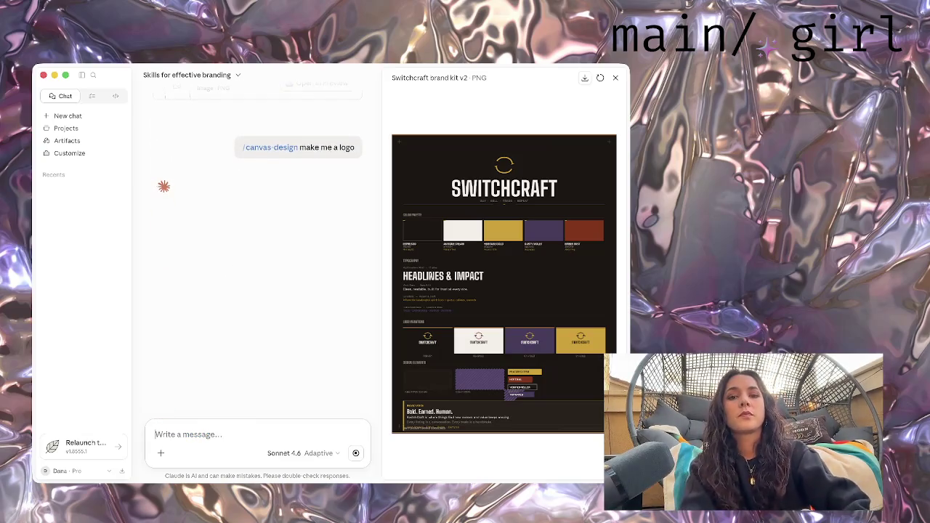
- Close the brand kit preview and let Claude generate the Switchcraft logo PNG
{"action": "left_click", "coordinate": [616, 77]}
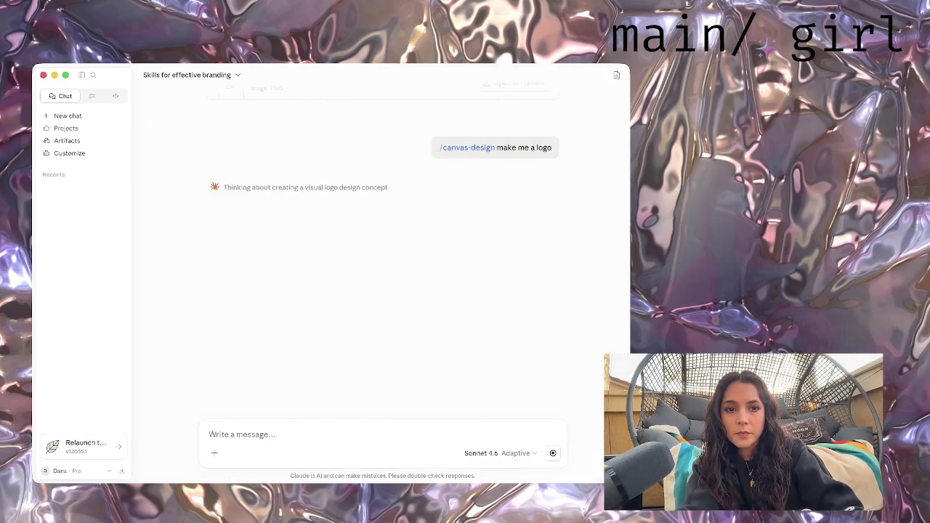
{"action": "key", "text": "super+3"}
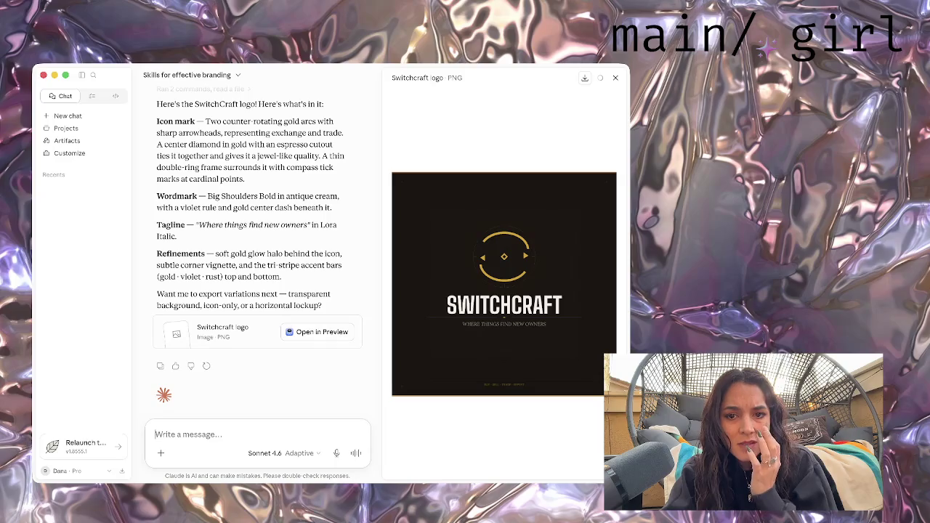
- Reply 'i like variety' to Claude in the branding chat
{"action": "type", "text": "i like"}
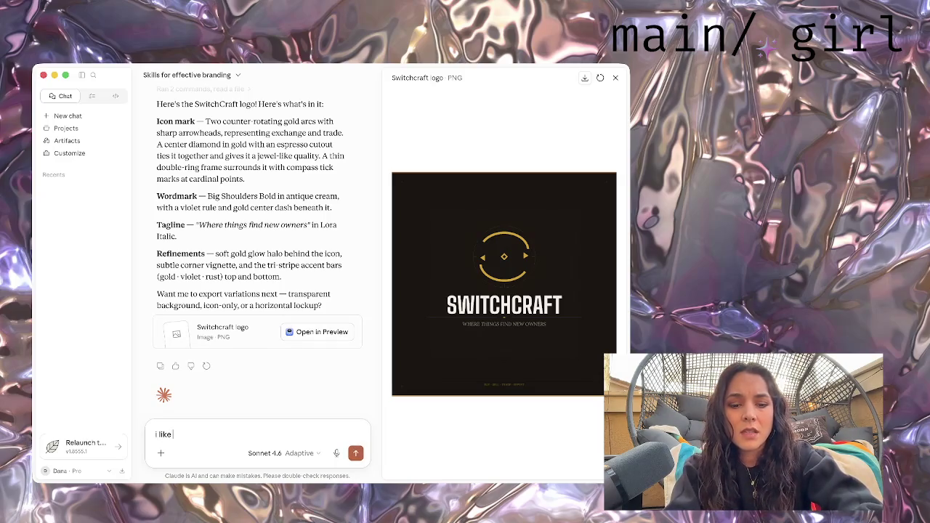
{"action": "type", "text": "y"}
{"action": "key", "text": "Return"}
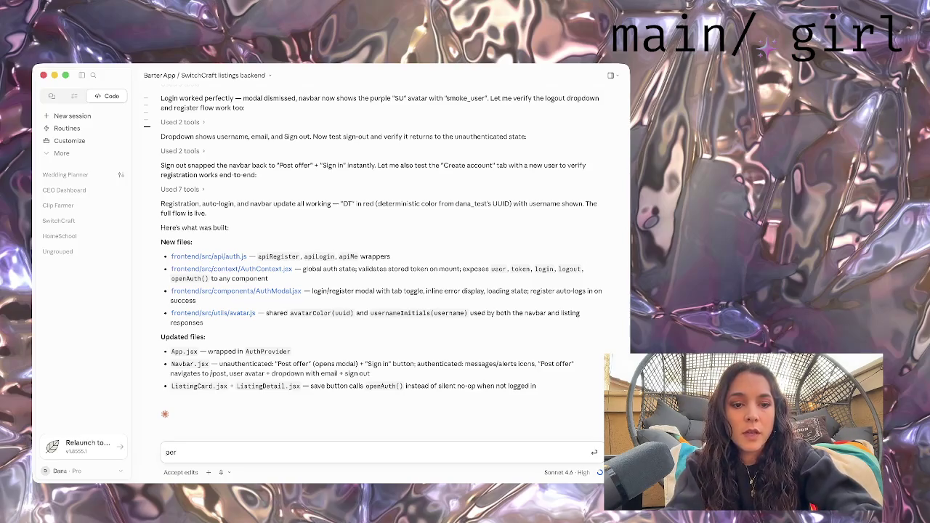
- Ask the coding session 'perfect, now what next', then return to the branding chat
{"action": "type", "text": "fect, now what"}
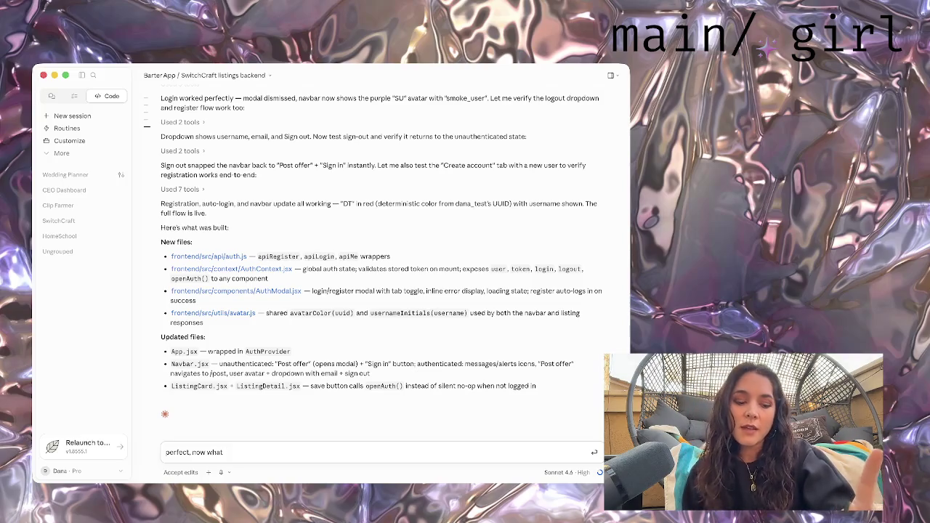
{"action": "key", "text": "super+Tab"}
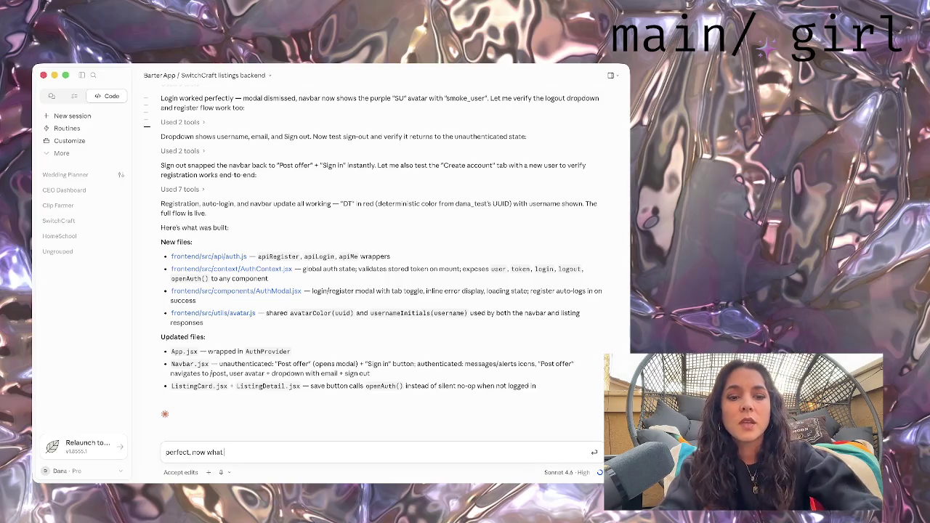
{"action": "type", "text": "next"}
{"action": "key", "text": "Return"}
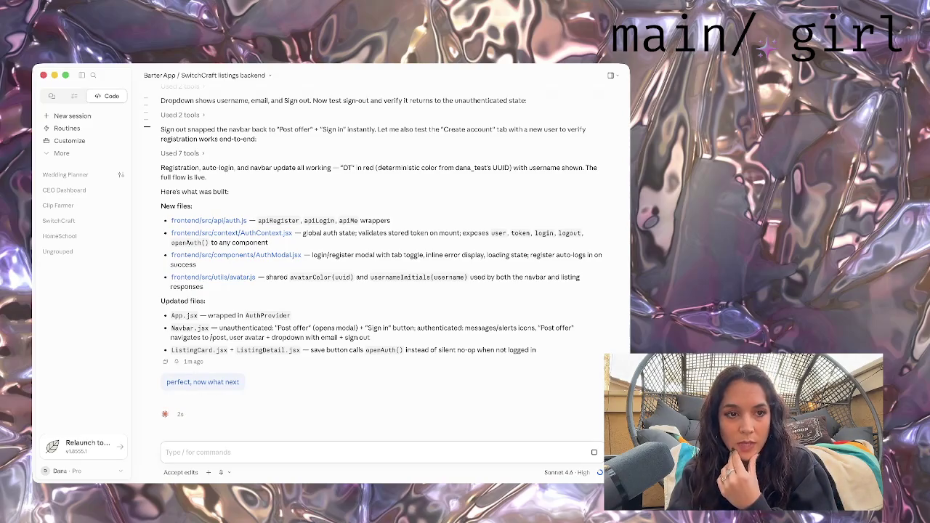
{"action": "left_click", "coordinate": [62, 96]}
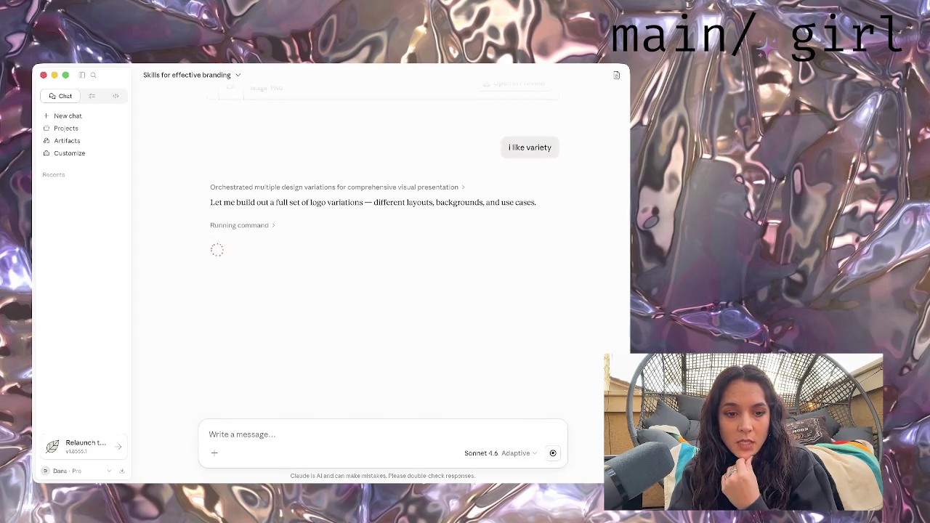
- Toggle between Code and Chat, dismiss the account menu, and show the Barter App session
{"action": "left_click", "coordinate": [106, 96]}
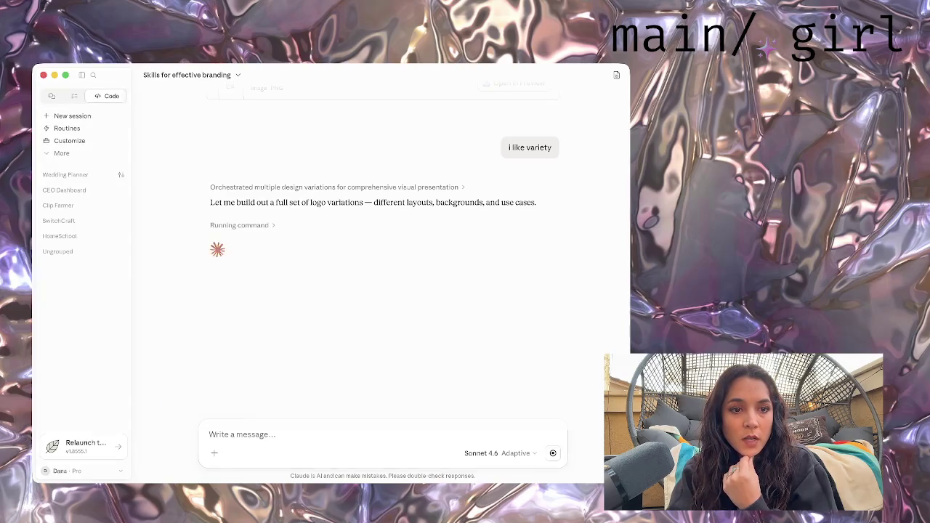
{"action": "left_click", "coordinate": [62, 96]}
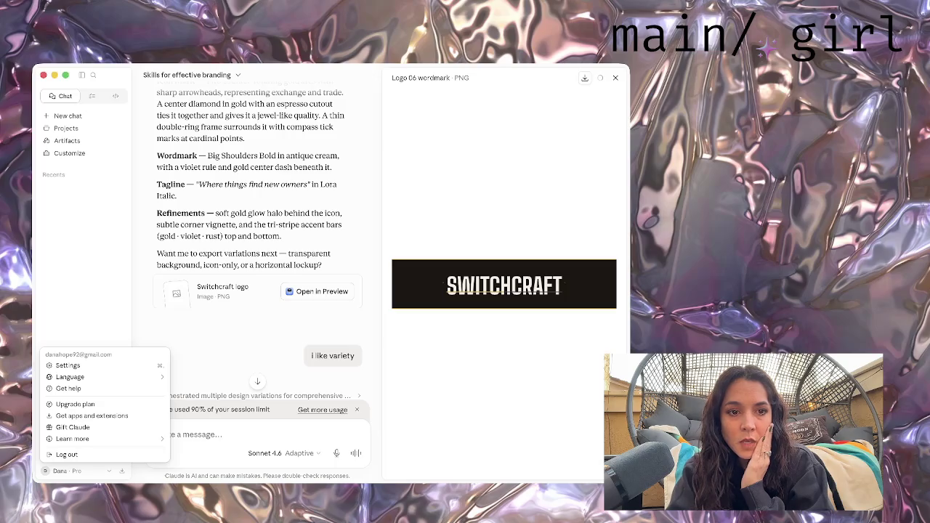
{"action": "key", "text": "Escape"}
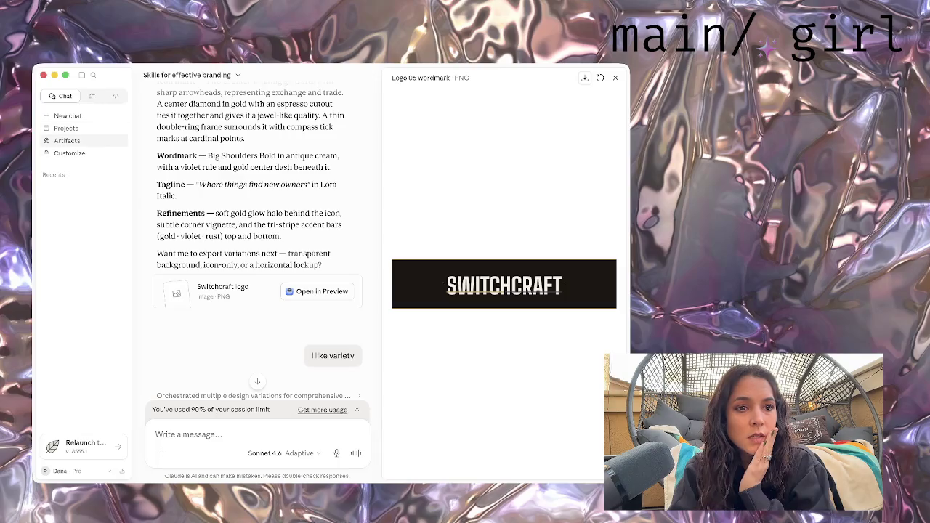
{"action": "key", "text": "super+3"}
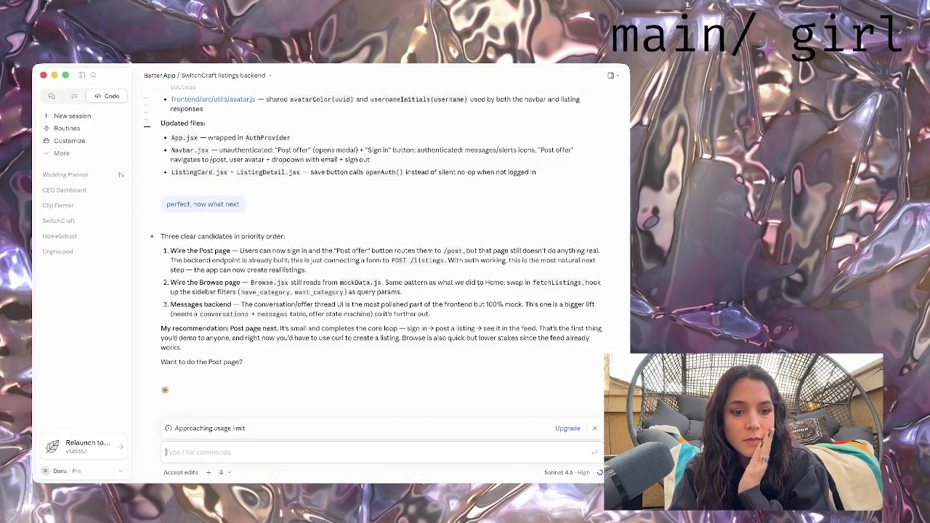
- Open the attach menu beside the Code prompt box
{"action": "left_click", "coordinate": [208, 473]}
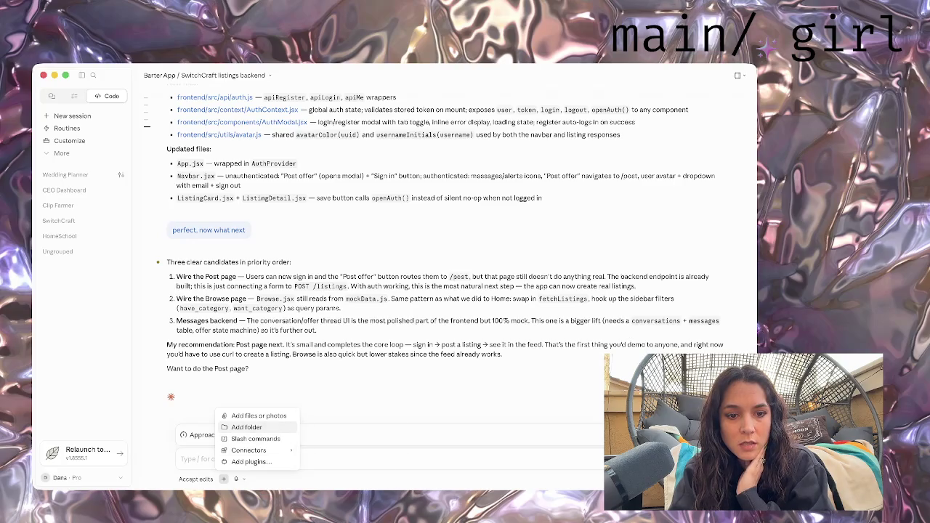
- Browse the Skills directory from Manage connectors, try searching 'mil', then clear and close it
{"action": "mouse_move", "coordinate": [248, 451]}
{"action": "left_click", "coordinate": [342, 448]}
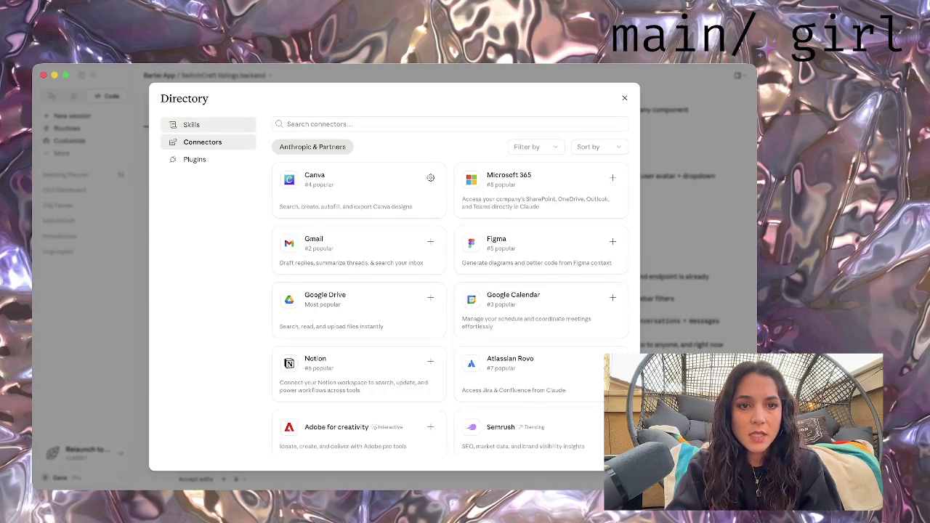
{"action": "left_click", "coordinate": [191, 124]}
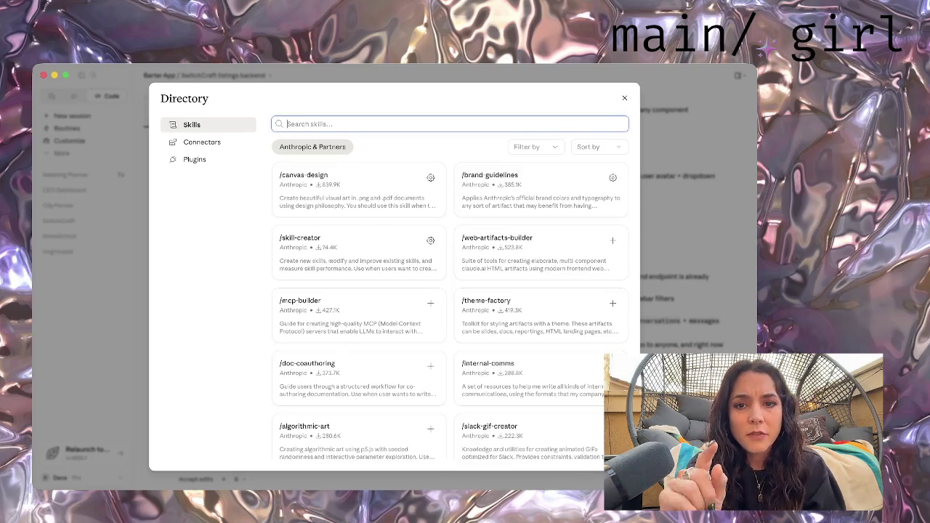
{"action": "type", "text": "emi"}
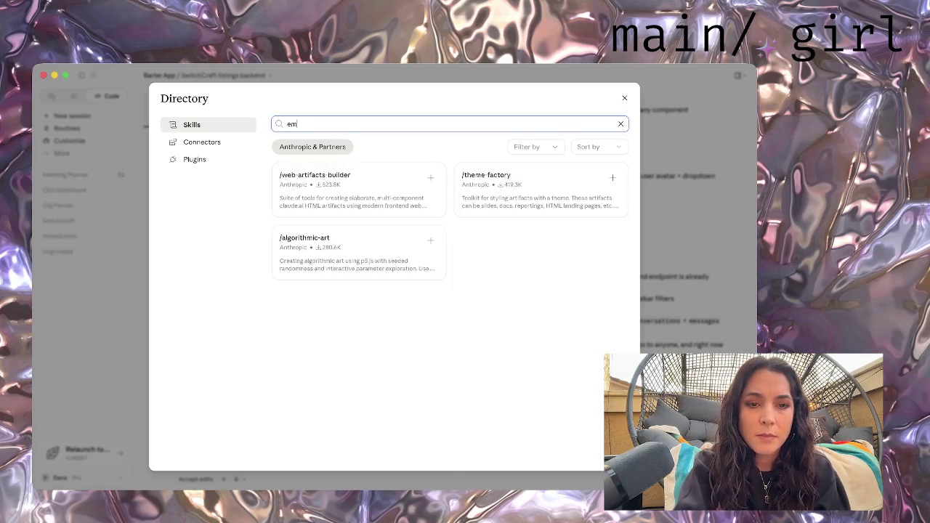
{"action": "type", "text": "l"}
{"action": "key", "text": "BackSpace"}
{"action": "key", "text": "BackSpace"}
{"action": "key", "text": "BackSpace"}
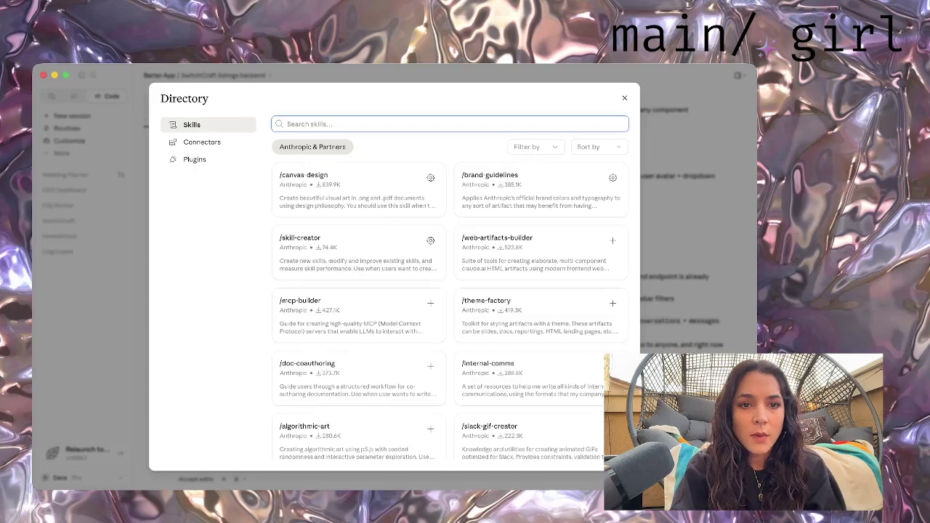
{"action": "key", "text": "Escape"}
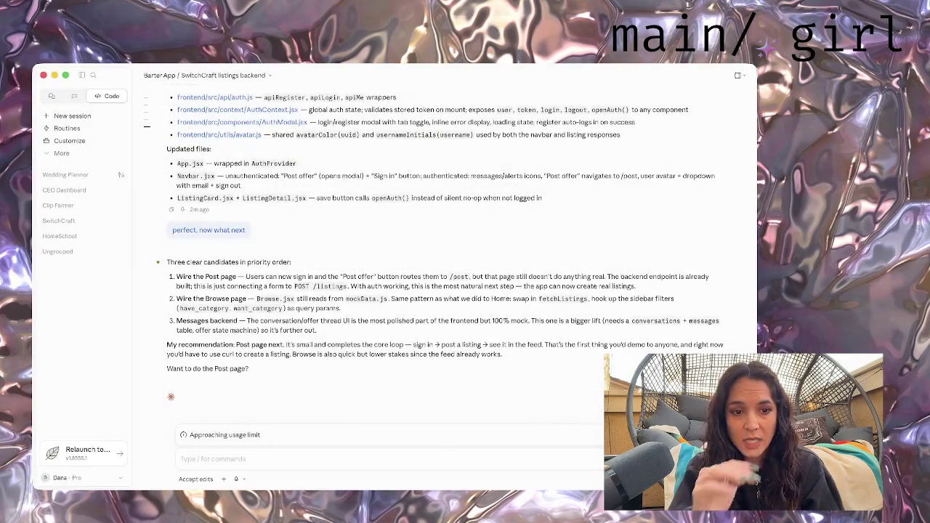
- Start a new chat asking Claude how to give it a skill
{"action": "left_click", "coordinate": [61, 95]}
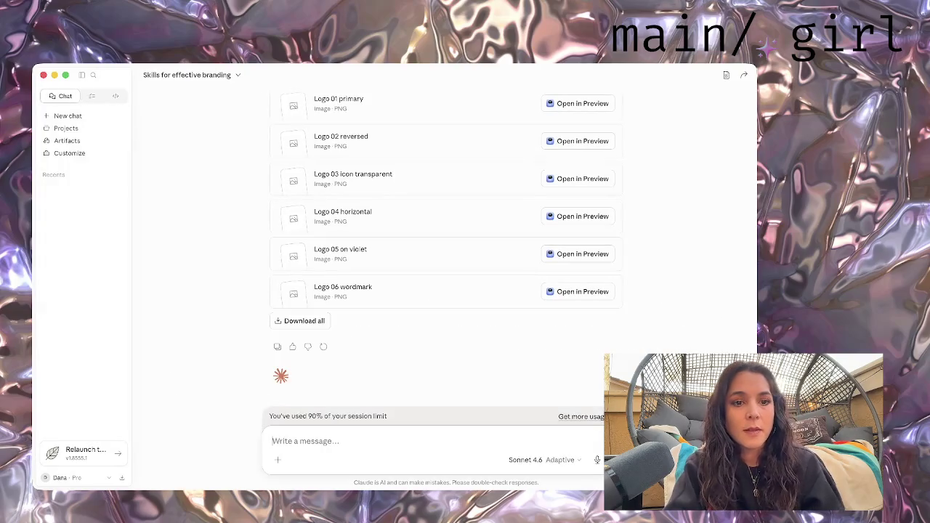
{"action": "left_click", "coordinate": [68, 116]}
{"action": "type", "text": "ho"}
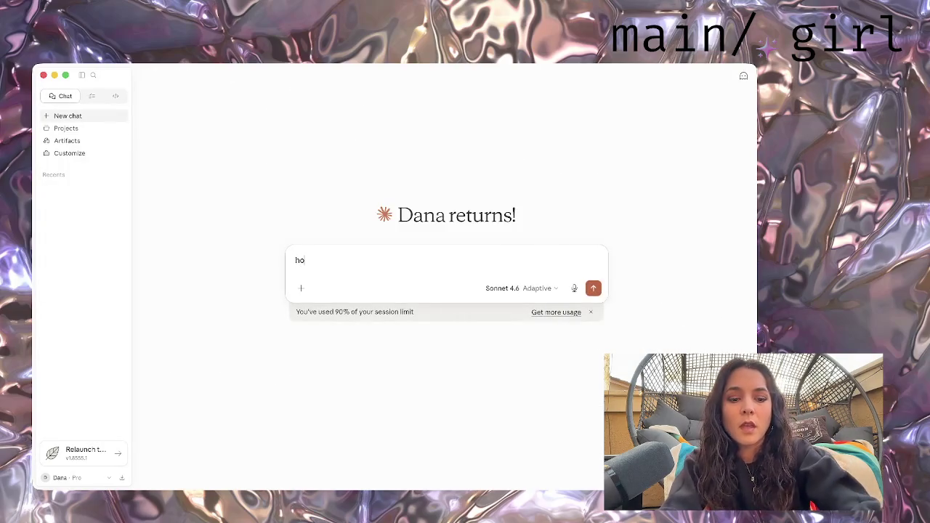
{"action": "type", "text": "w do i give you a skill"}
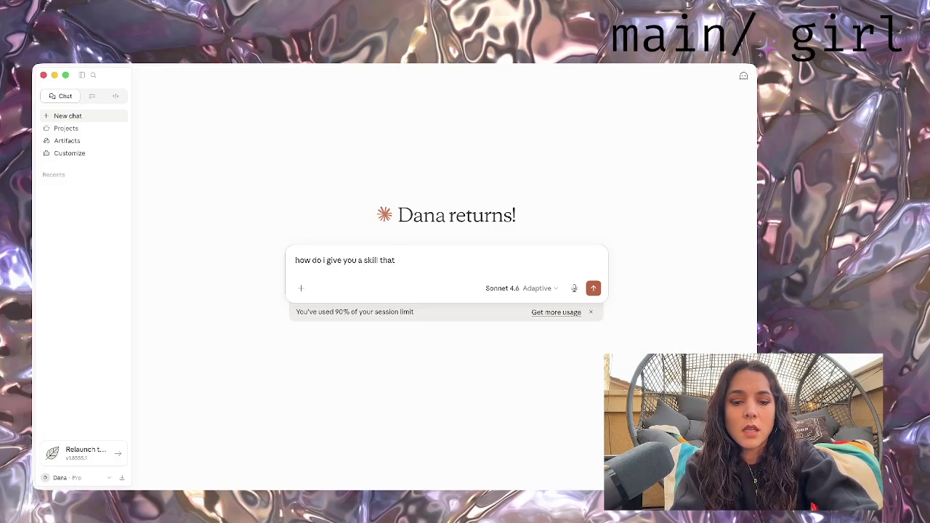
{"action": "key", "text": "Return"}
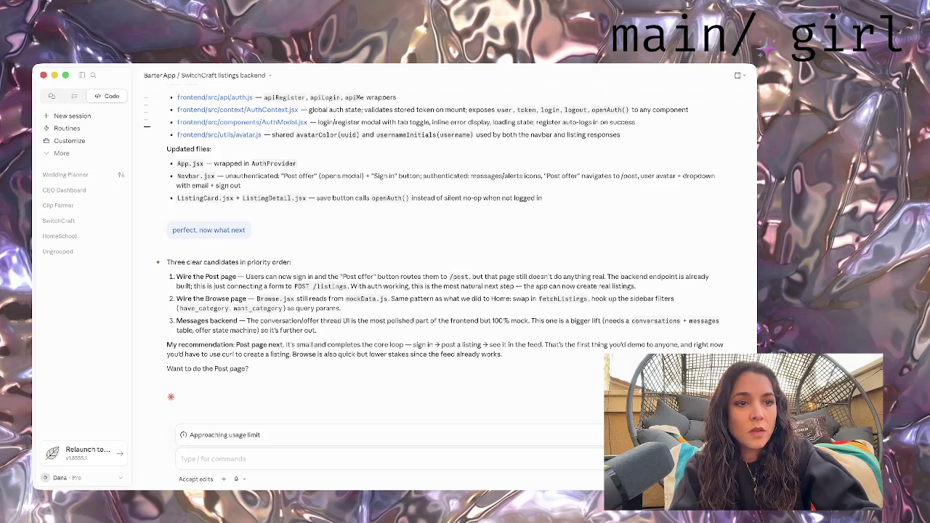
- Open the 'Teaching AI new skills' chat to read Claude's three-way answer
{"action": "left_click", "coordinate": [52, 96]}
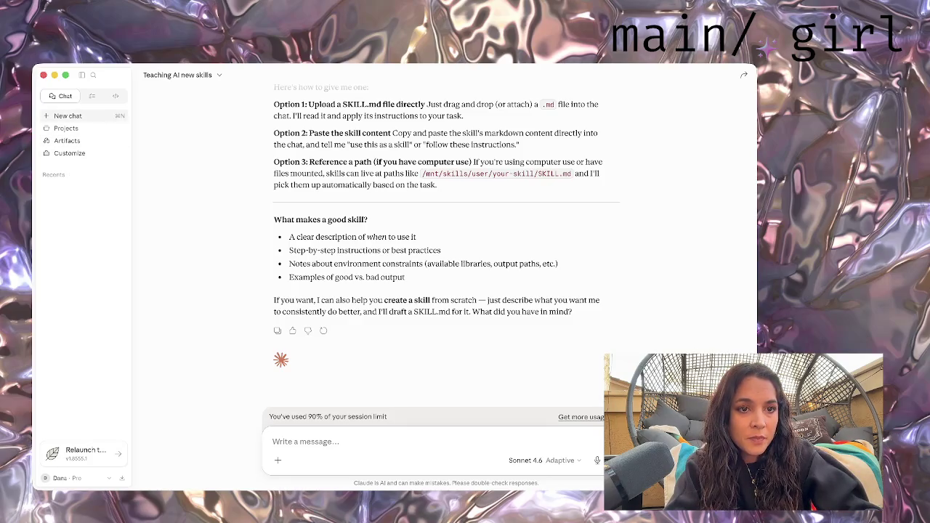
- Reopen the 'Skills for effective branding' chat from Recents, then collapse Recents
{"action": "left_click", "coordinate": [115, 96]}
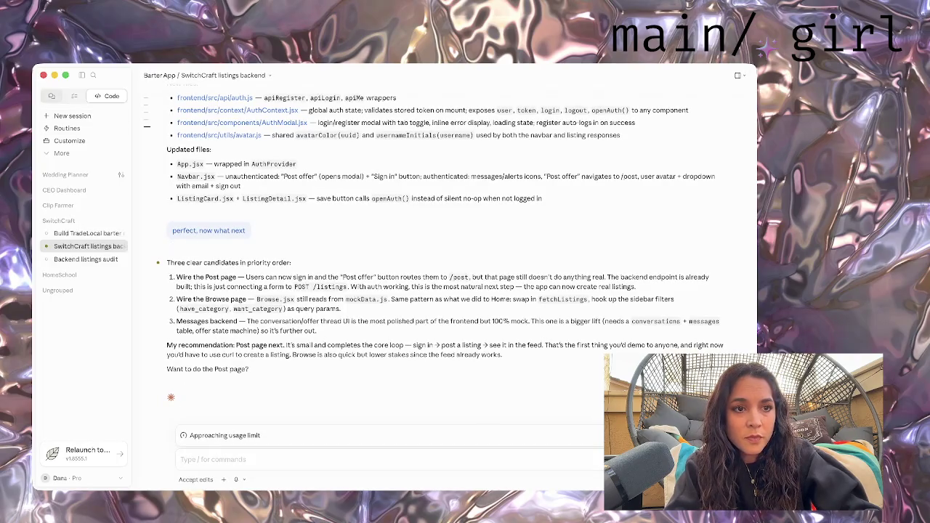
{"action": "left_click", "coordinate": [61, 96]}
{"action": "left_click", "coordinate": [53, 175]}
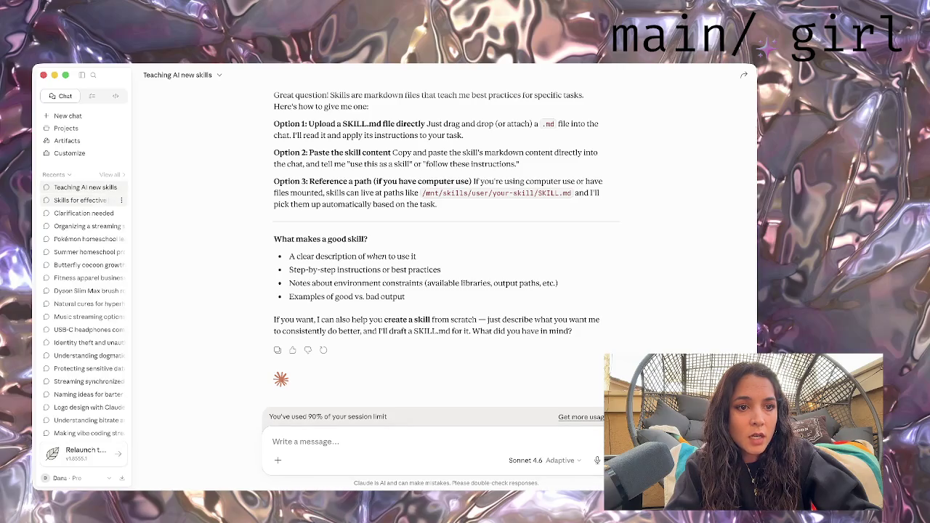
{"action": "left_click", "coordinate": [87, 200]}
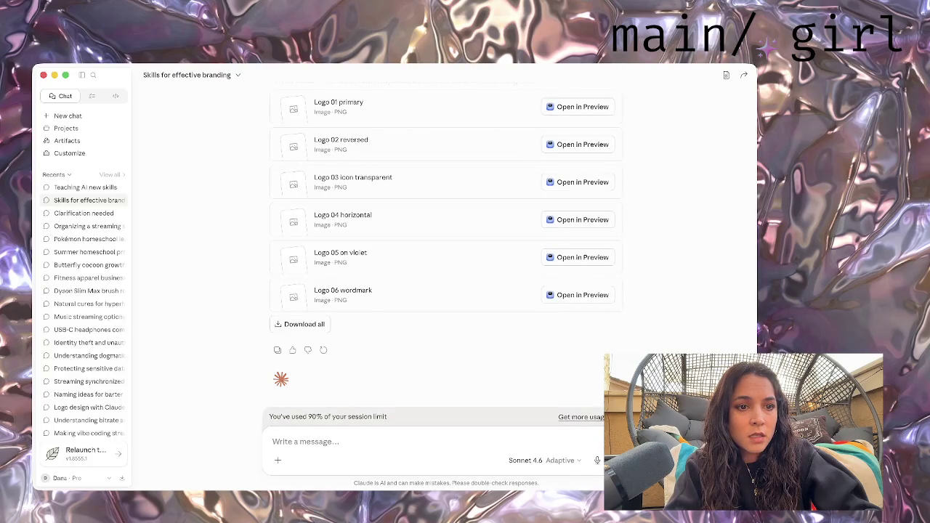
{"action": "left_click", "coordinate": [85, 186]}
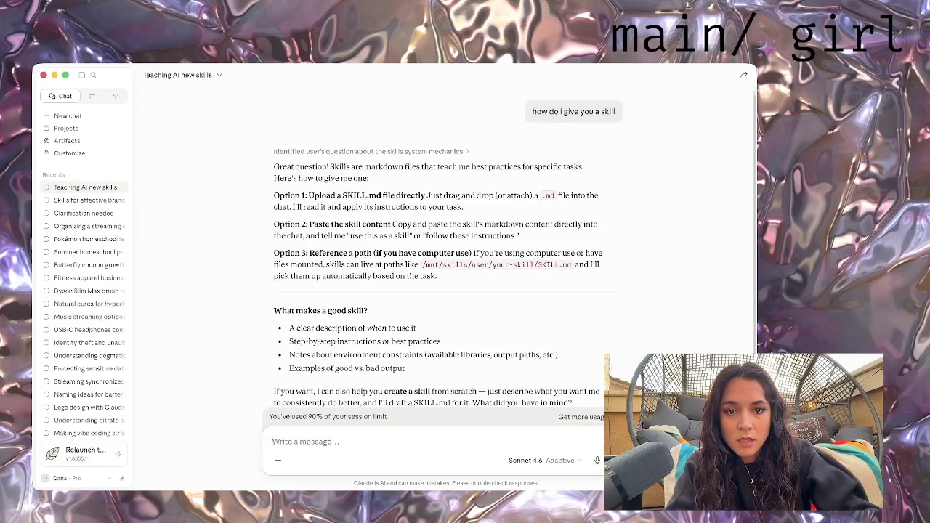
{"action": "left_click", "coordinate": [87, 200]}
{"action": "left_click", "coordinate": [54, 174]}
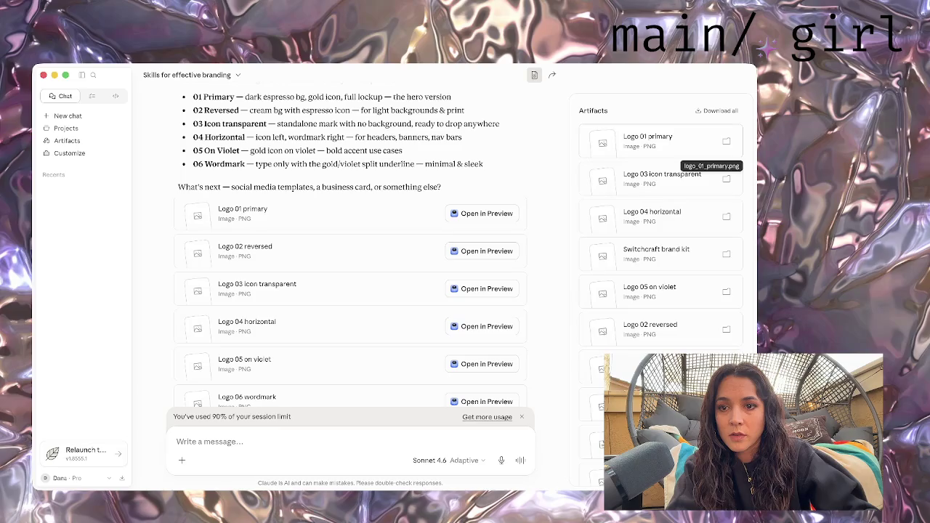
- Step through the SwitchCraft logo previews from Logo 01 primary to the Logo 06 wordmark
{"action": "left_click", "coordinate": [709, 149]}
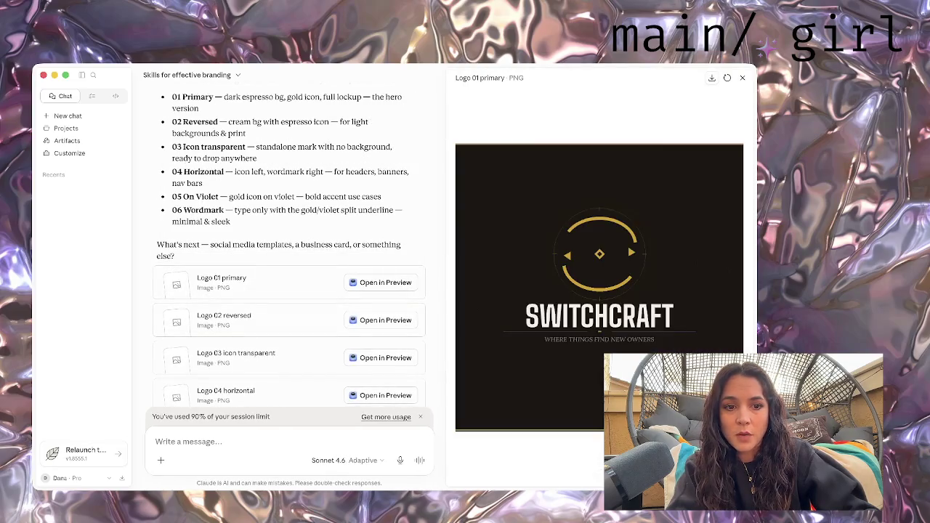
{"action": "key", "text": "Right"}
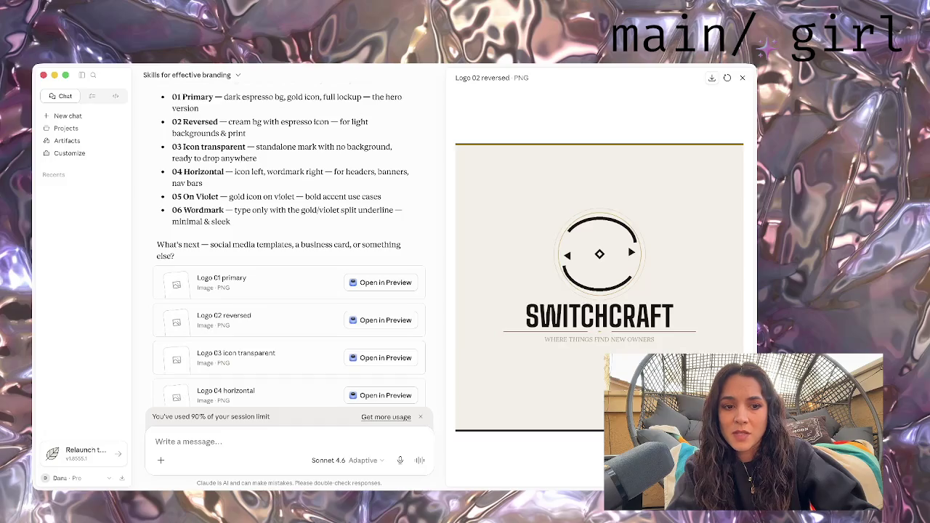
{"action": "key", "text": "Right"}
{"action": "key", "text": "Right"}
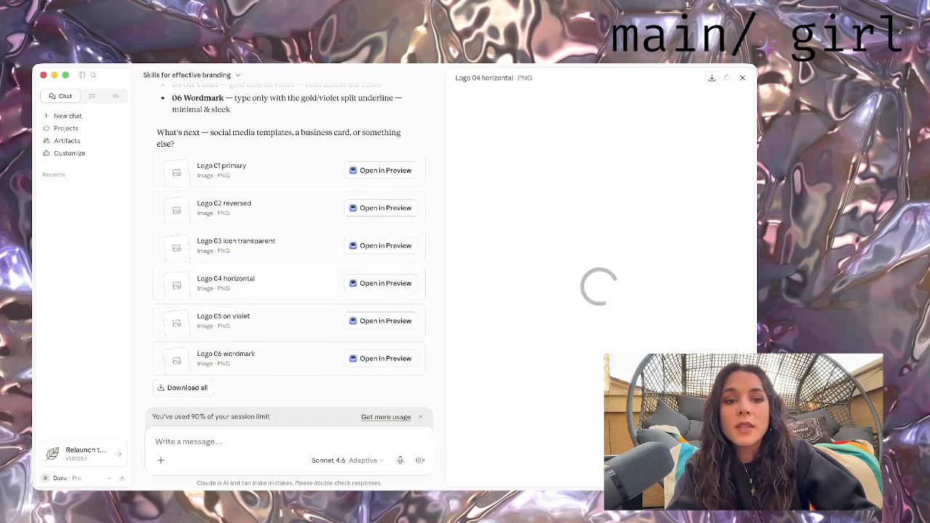
{"action": "key", "text": "Right"}
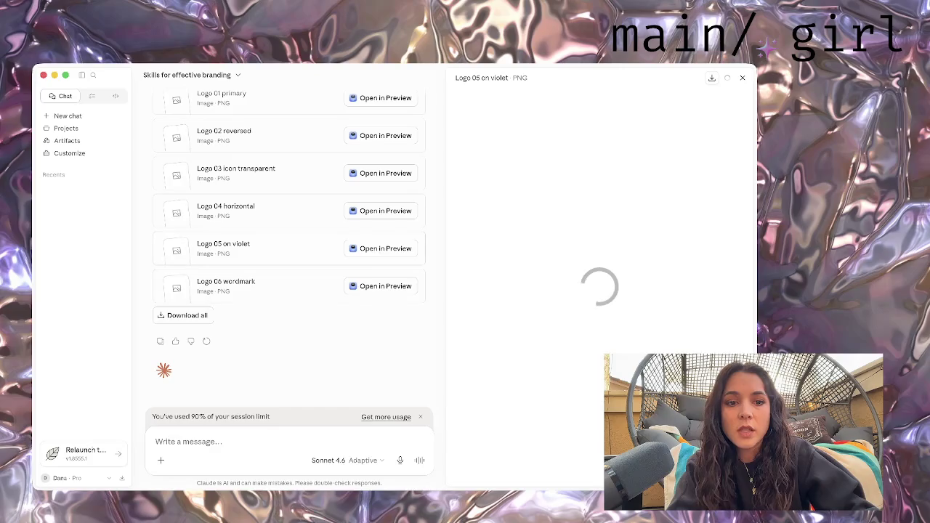
{"action": "key", "text": "Right"}
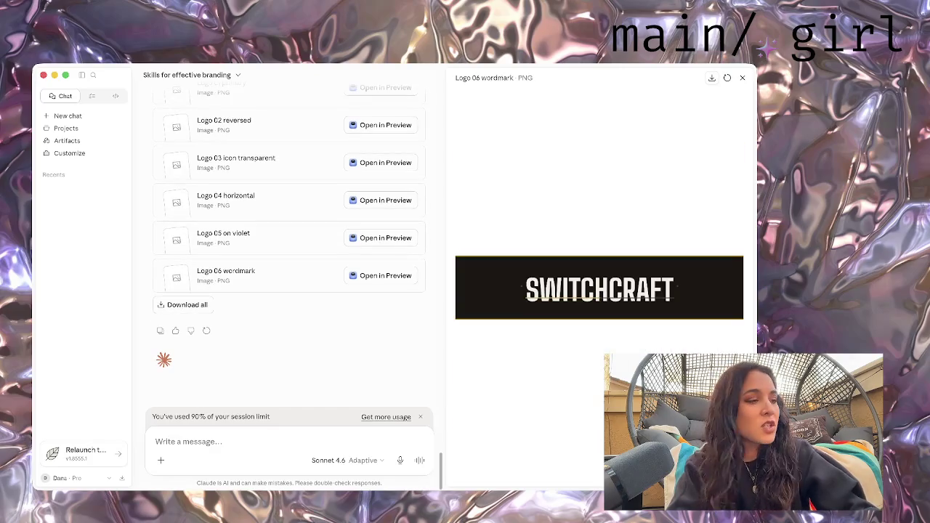
{"action": "key", "text": "super+Tab"}
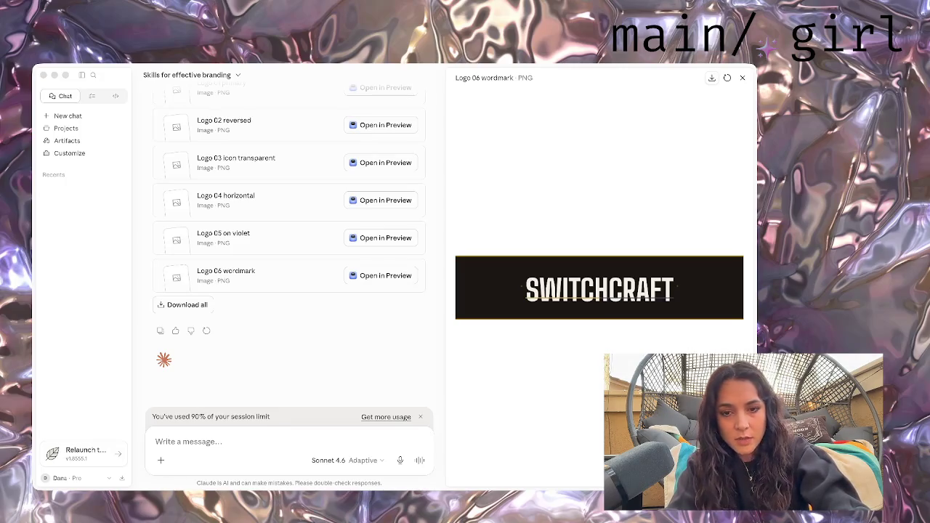
{"action": "key", "text": "super+Tab"}
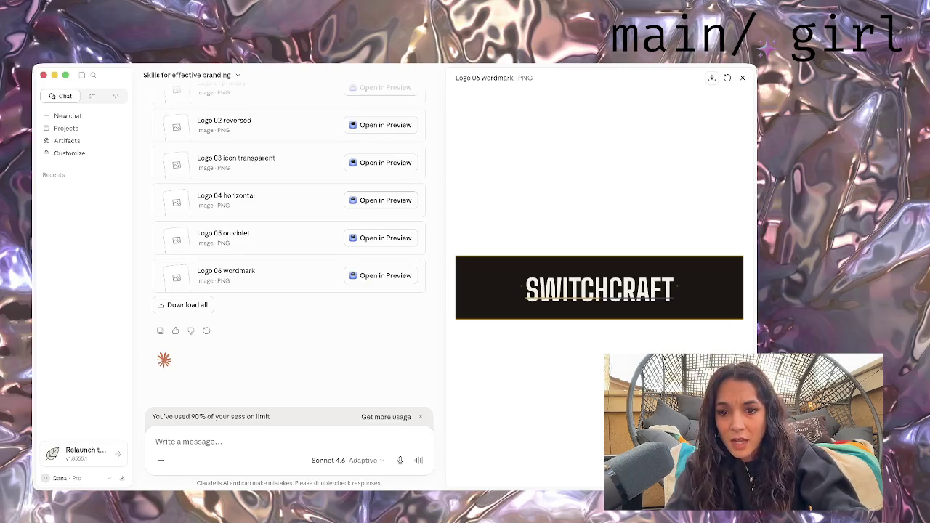
{"action": "scroll", "coordinate": [291, 255], "scroll_direction": "up", "scroll_amount": 3}
{"action": "scroll", "coordinate": [291, 254], "scroll_direction": "up", "scroll_amount": 3}
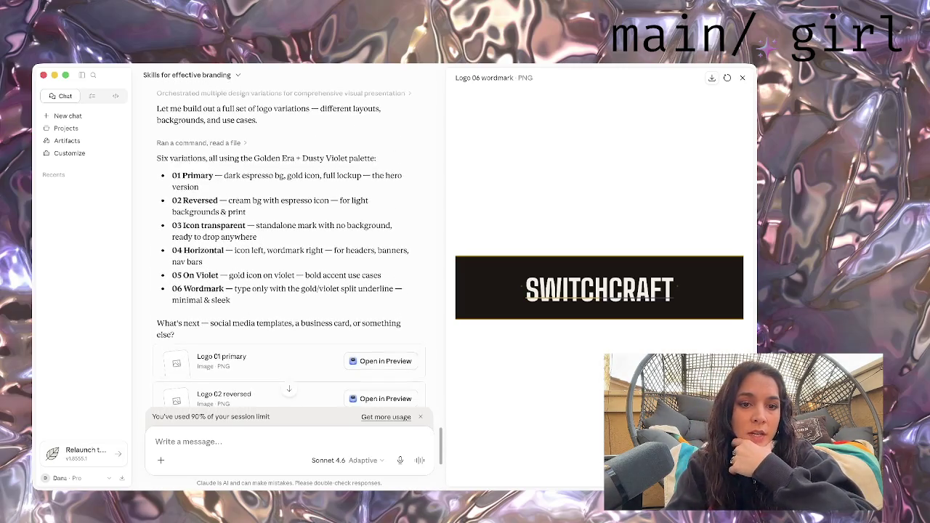
{"action": "scroll", "coordinate": [291, 254], "scroll_direction": "up", "scroll_amount": 2}
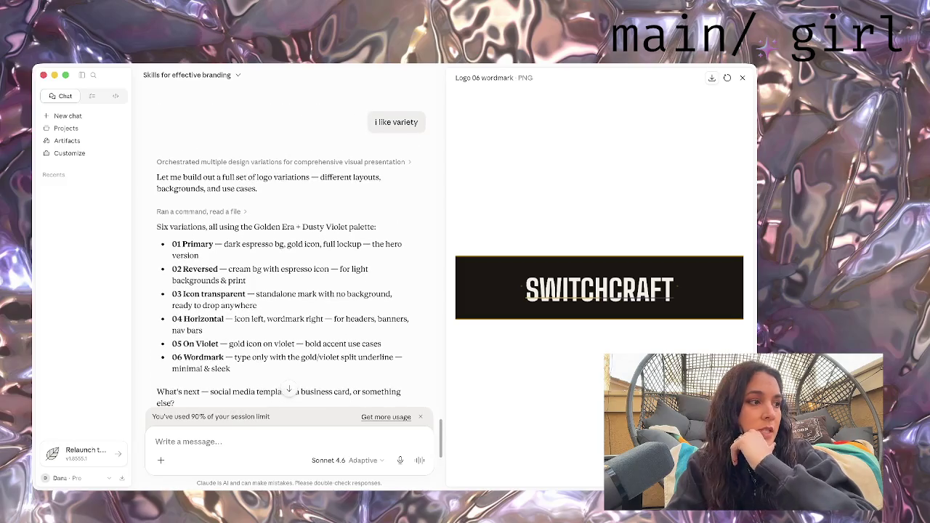